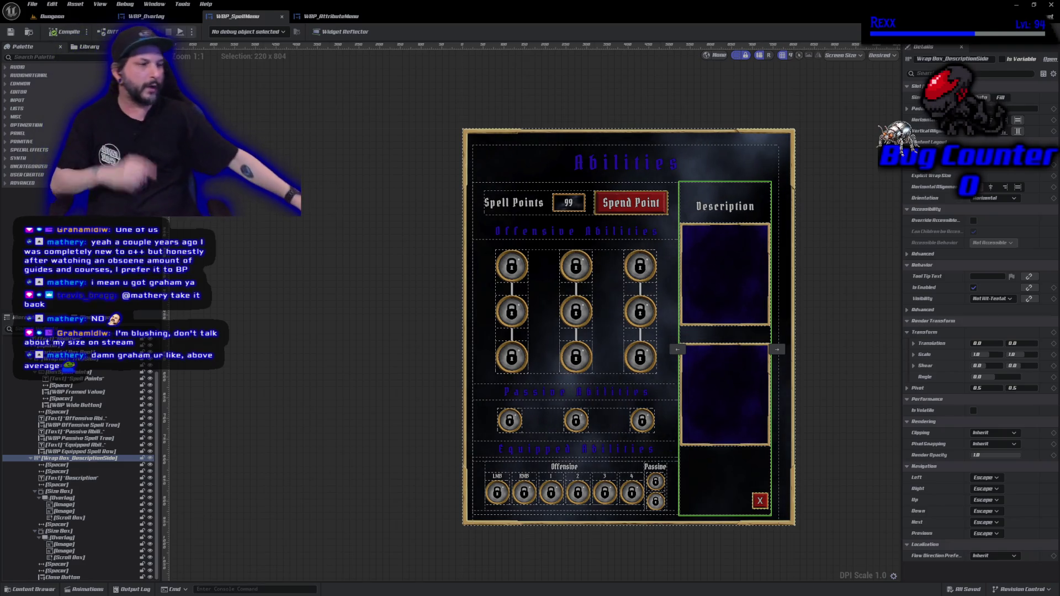
Search YouTube for 'unreal fest' and open the Clair Obscur: Expedition 33 technical talk
click(367, 330)
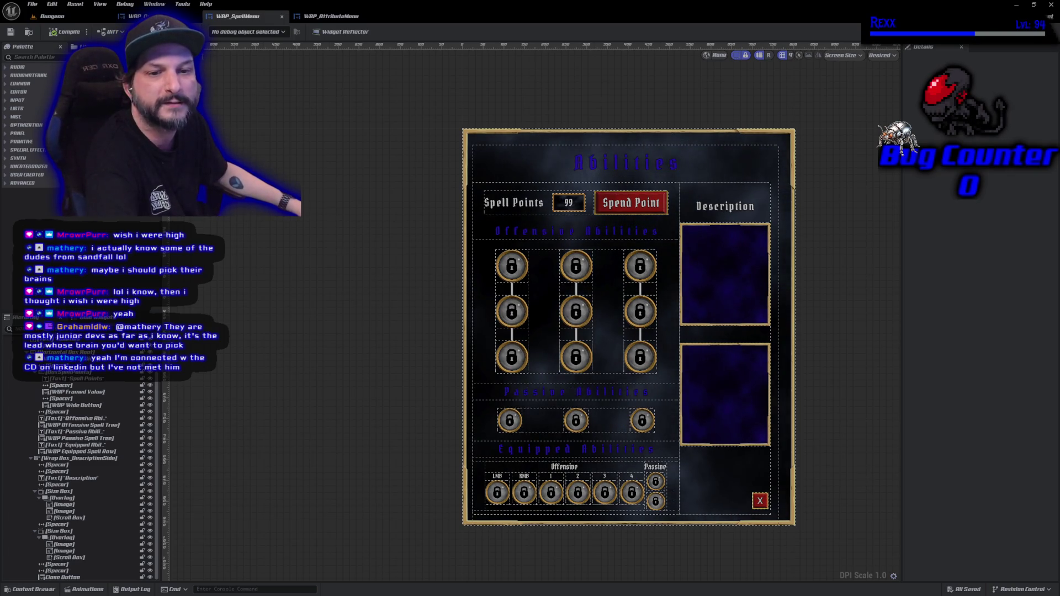
key(alt+Tab)
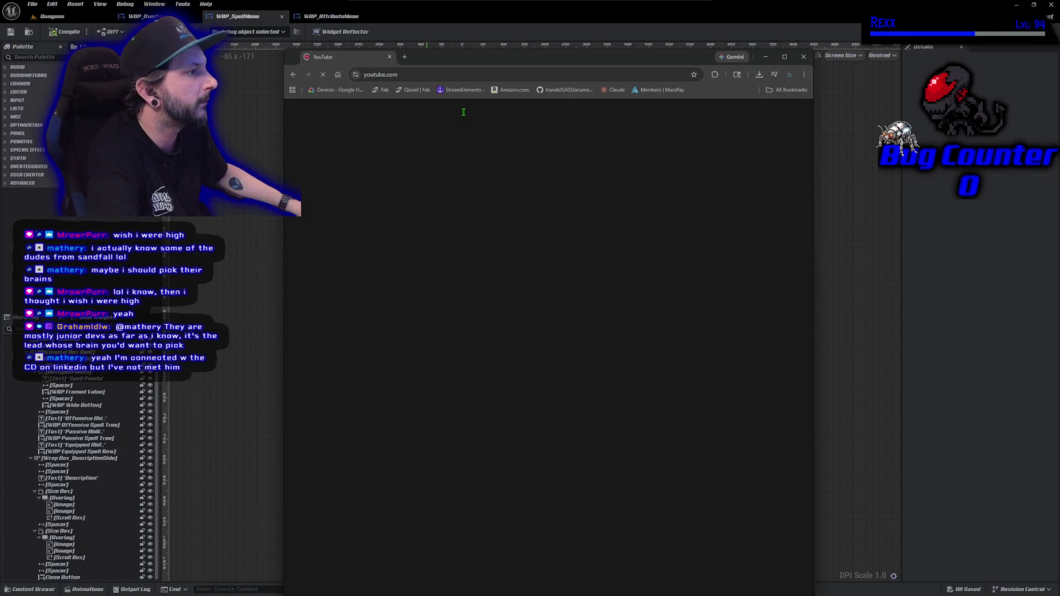
click(466, 107)
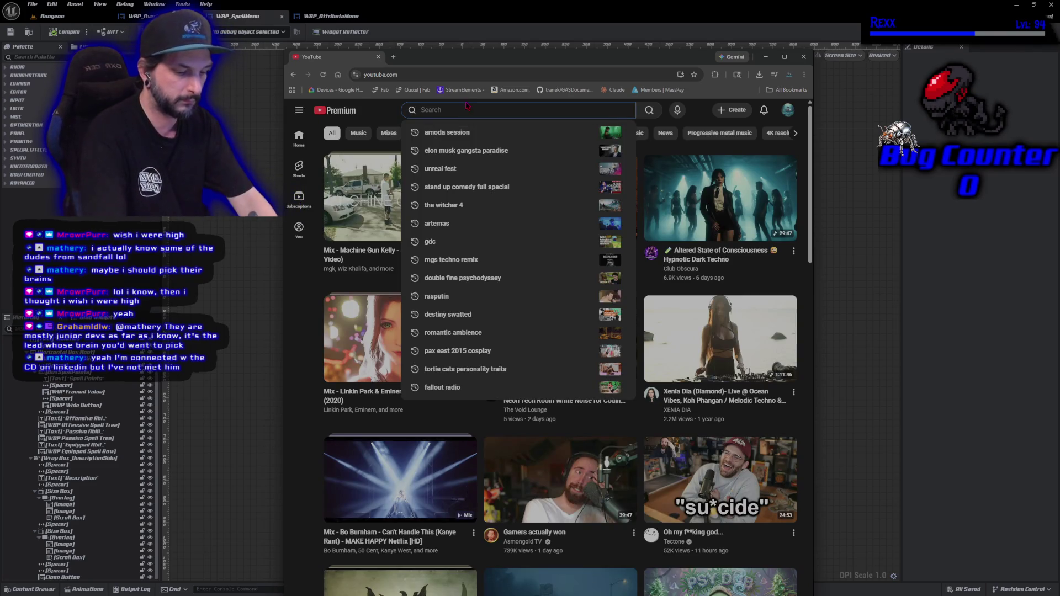
text(unreal)
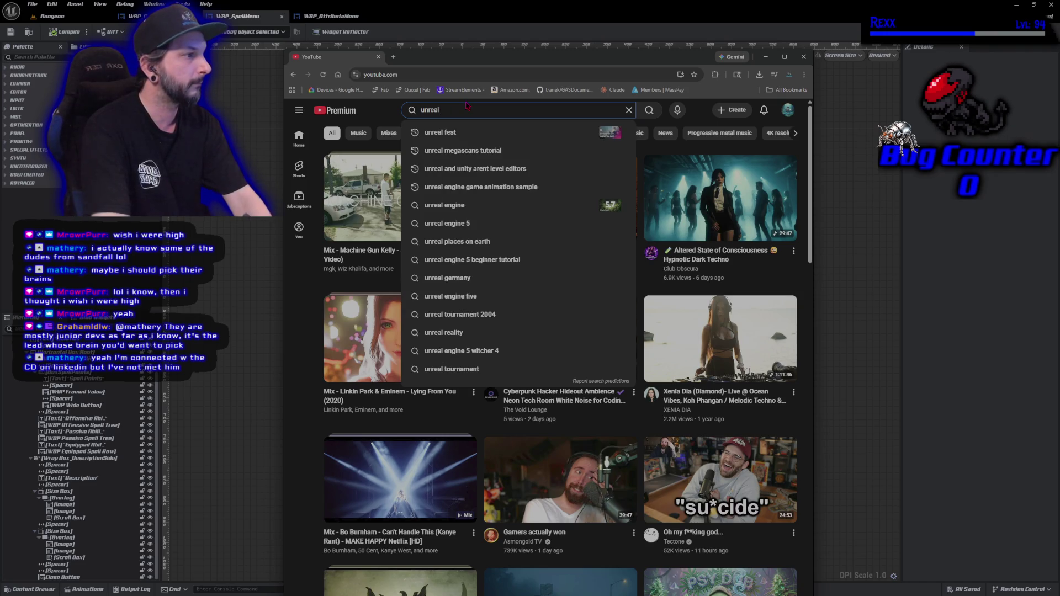
click(506, 134)
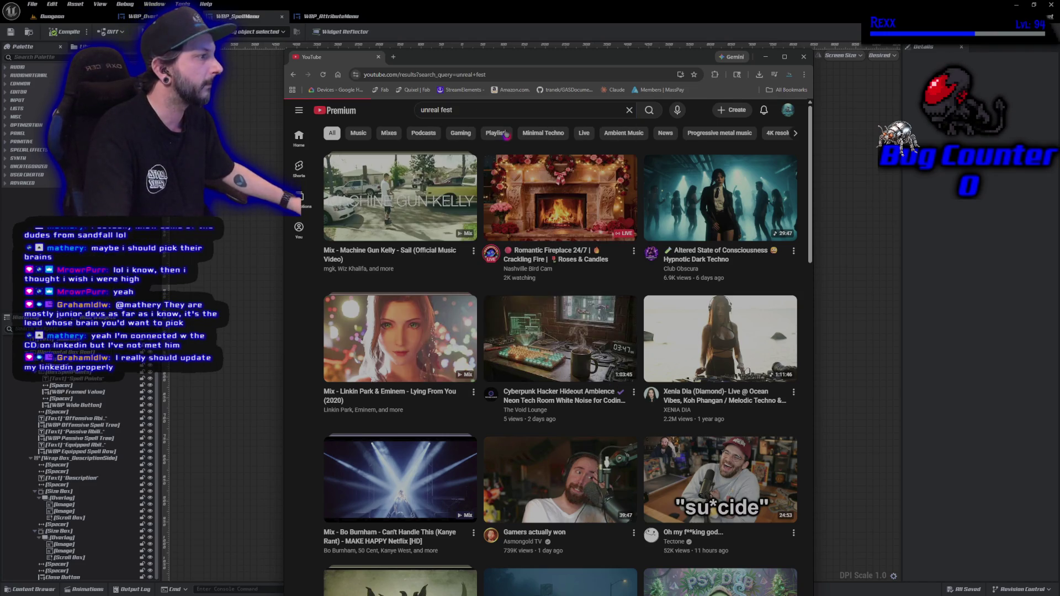
mouse_move(467, 312)
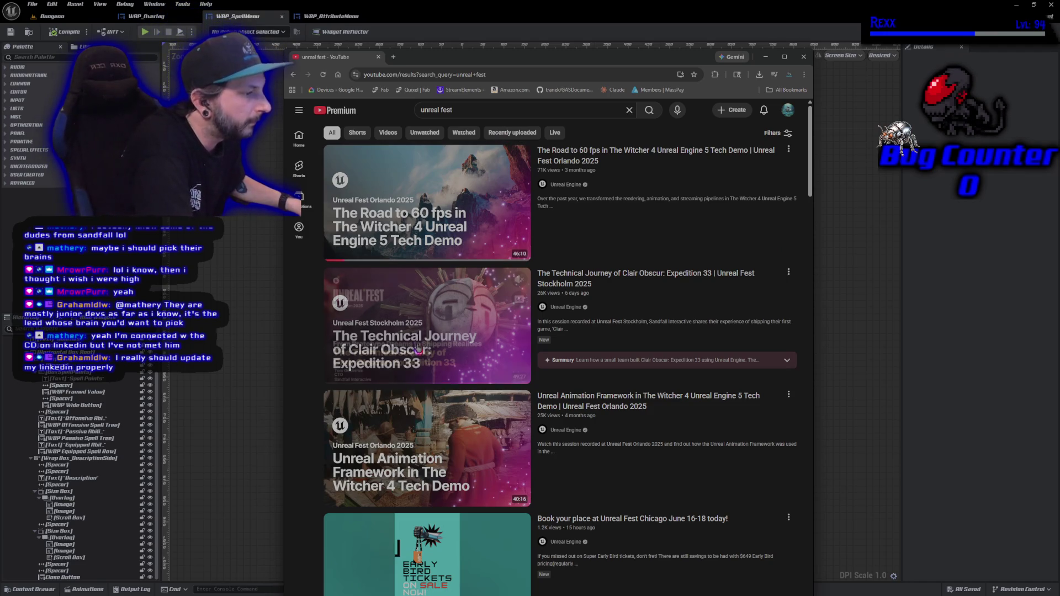
click(496, 297)
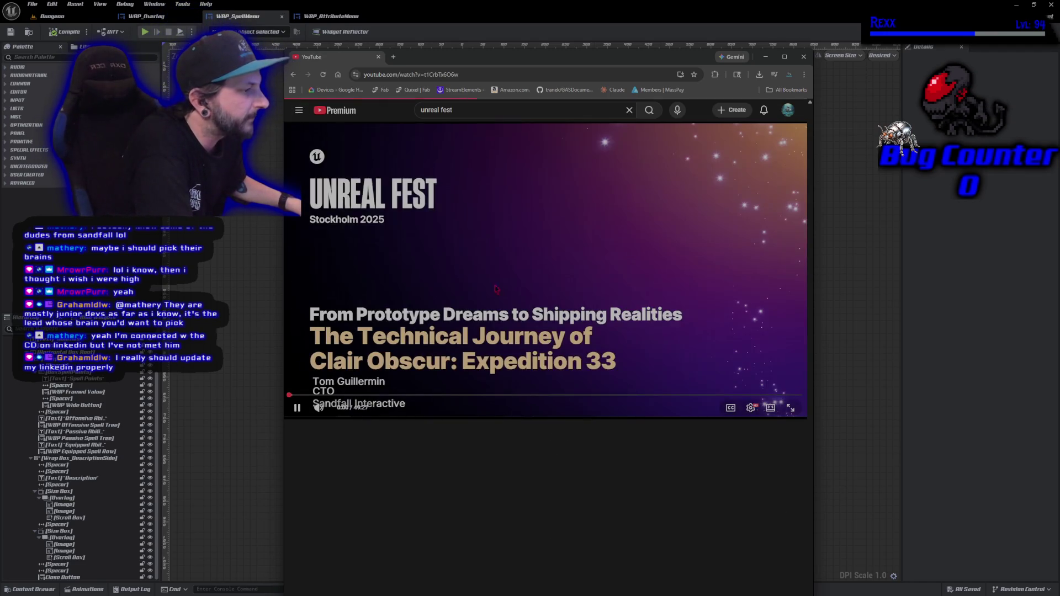
Copy the talk's URL from the address bar and pause the video
click(436, 74)
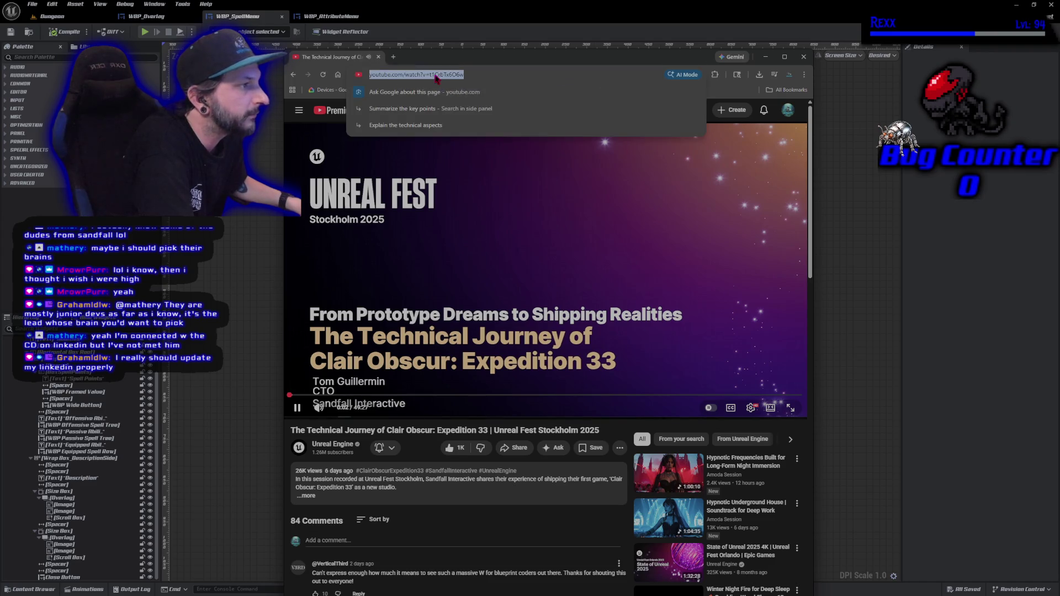
right_click(436, 76)
click(467, 159)
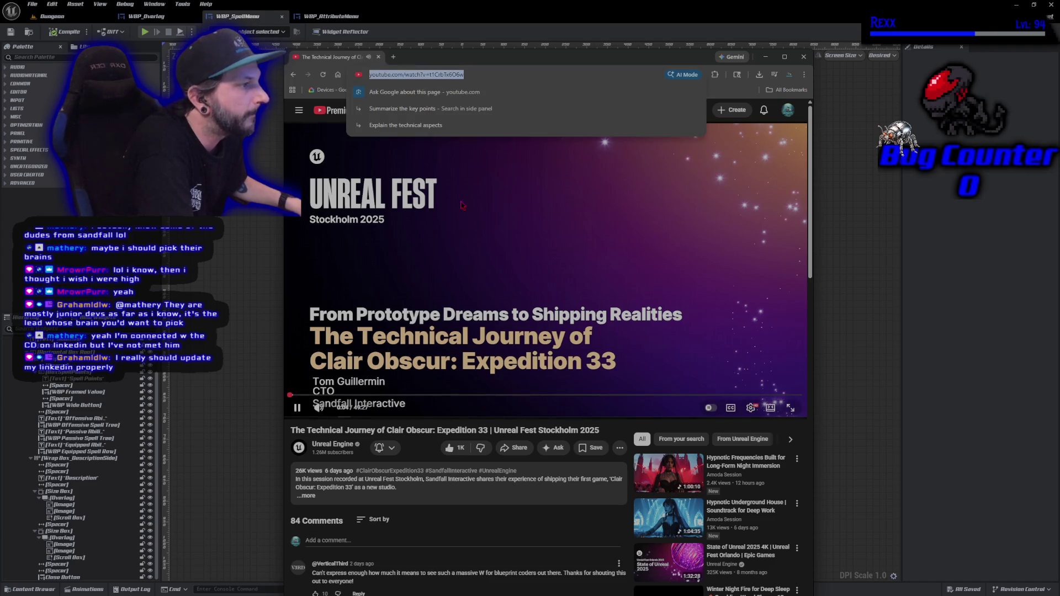
click(335, 250)
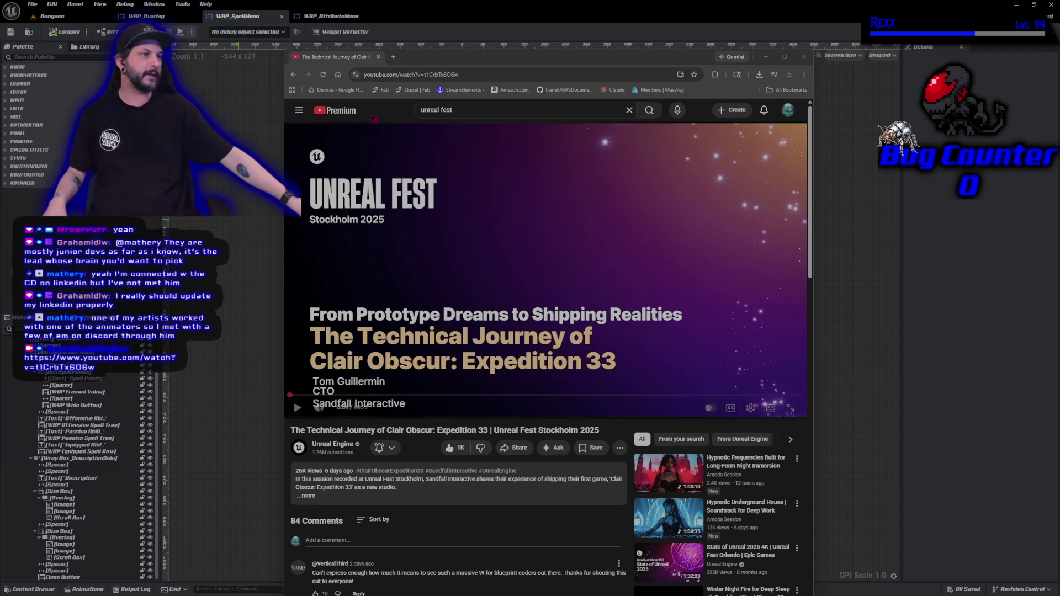
key(alt+Tab)
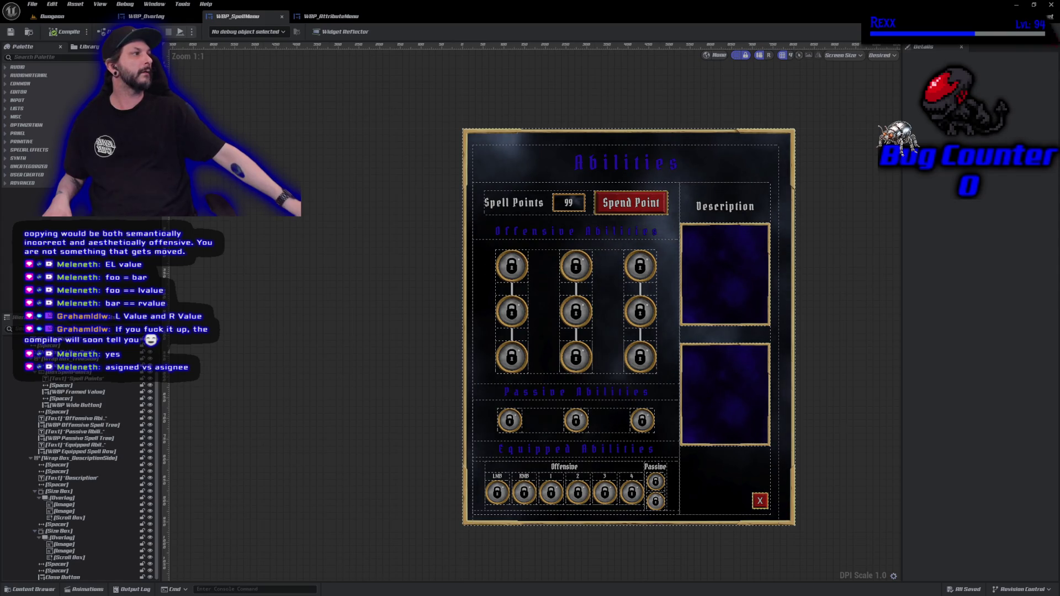
Go from the WBP_SpellMenu graph to the WBP_Overlay EventGraph
click(1040, 32)
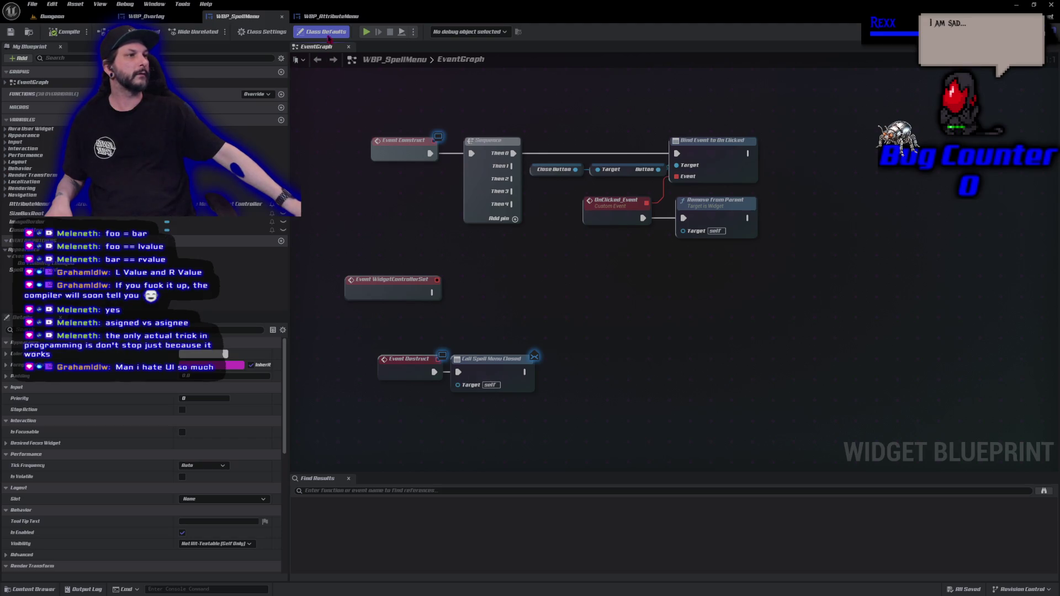
click(157, 18)
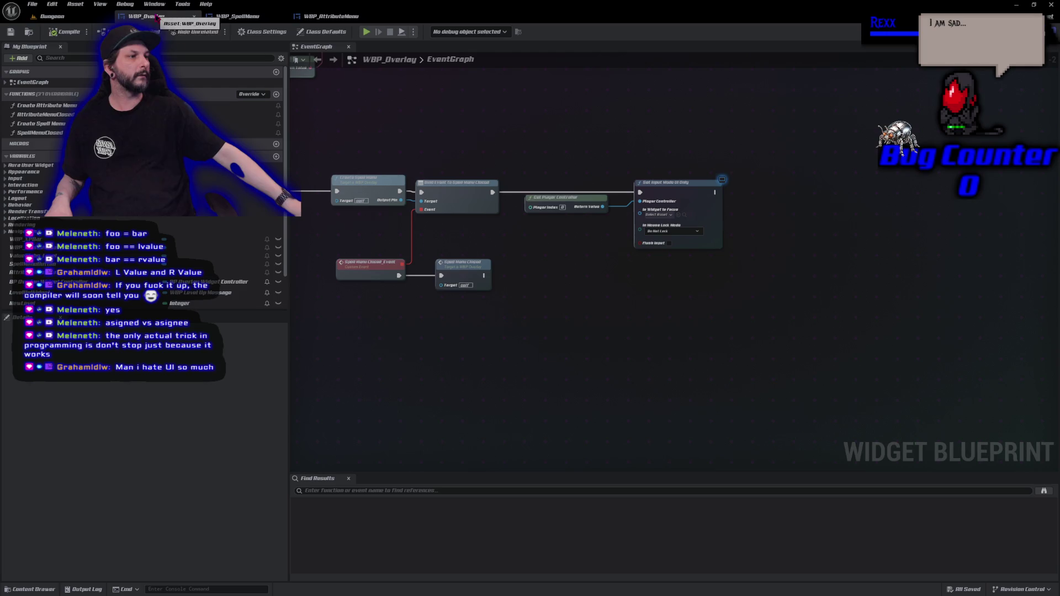
Inspect the Spell Menu Closed node in WBP_Overlay's graph and select Get Player Controller
drag(462, 337, 498, 329)
click(506, 270)
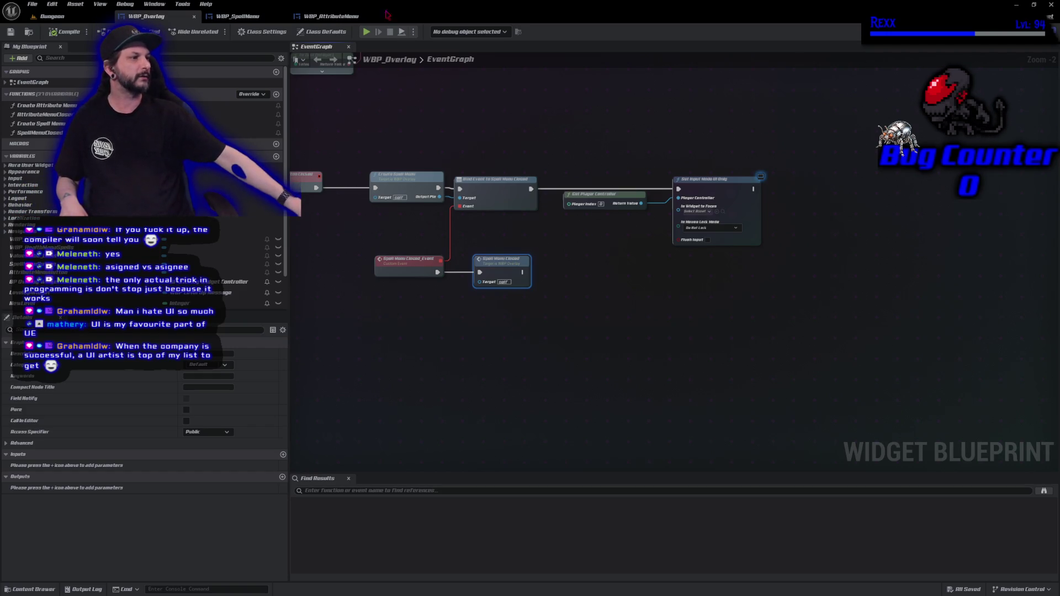
scroll(633, 270, up, 2)
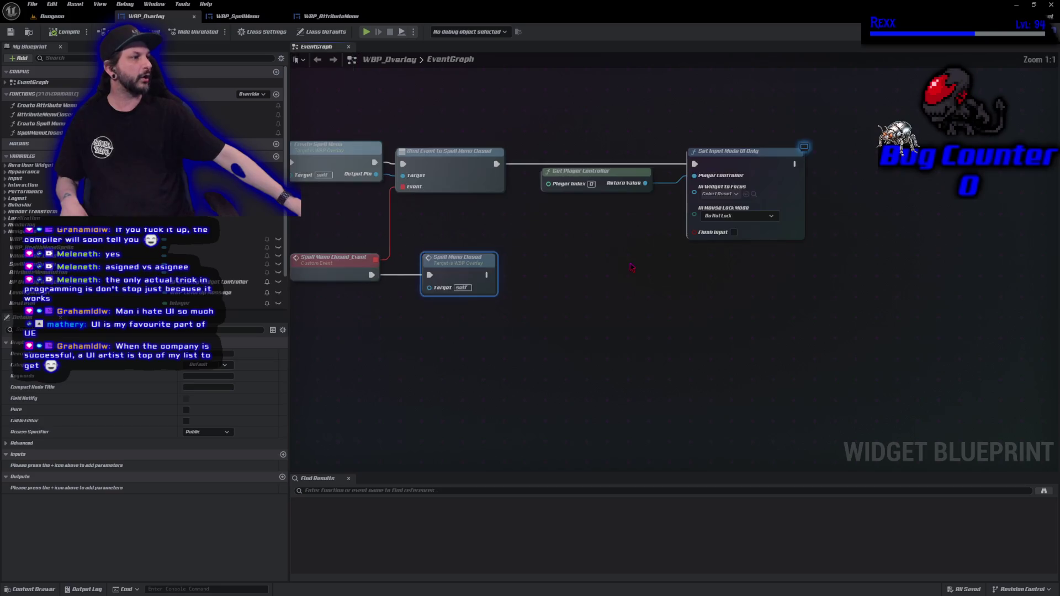
mouse_move(529, 258)
mouse_down()
mouse_move(615, 343)
mouse_move(685, 391)
mouse_up()
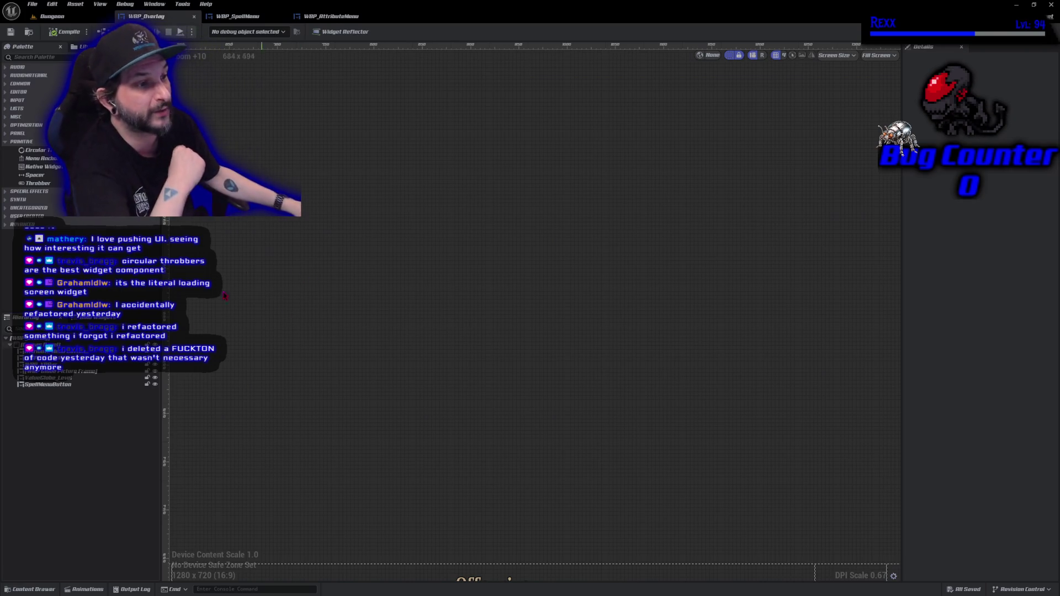
Place a trial Throbber on the overlay canvas, delete it, and compile WBP_Overlay
click(55, 185)
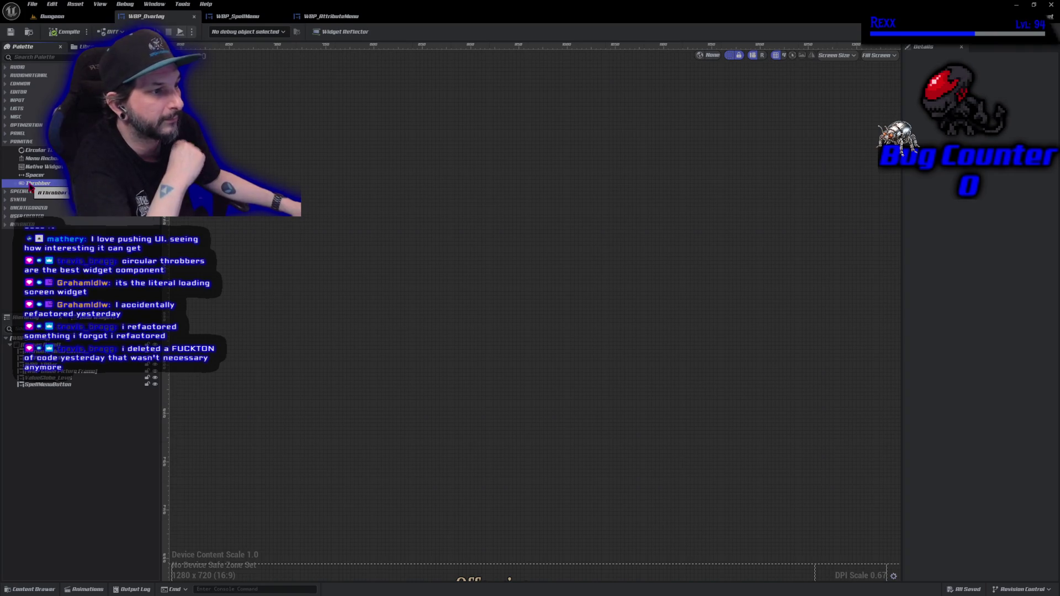
mouse_move(31, 186)
mouse_down()
mouse_move(469, 259)
mouse_move(504, 279)
mouse_up()
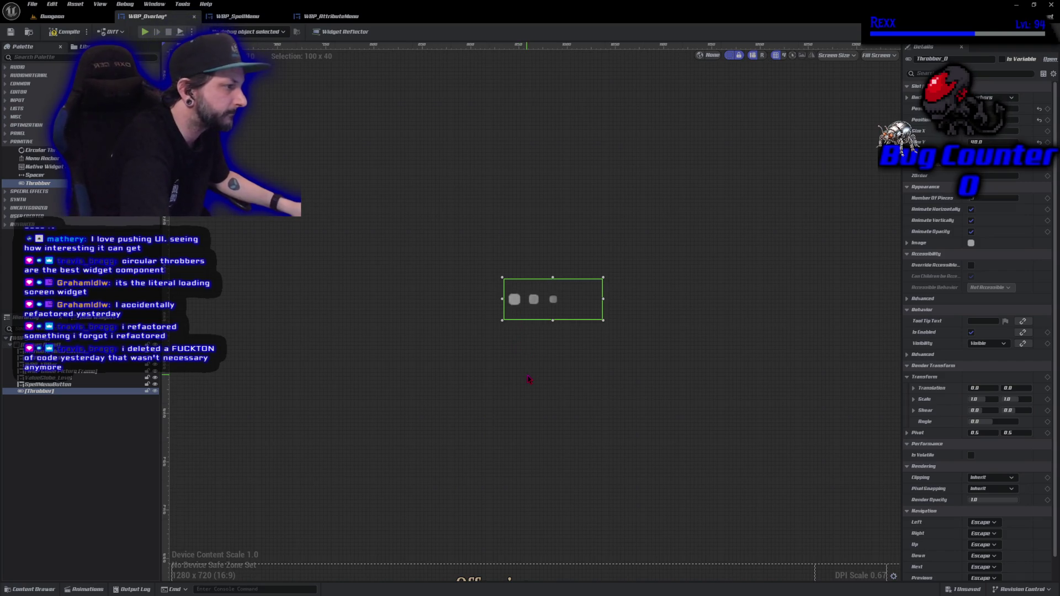
key(Delete)
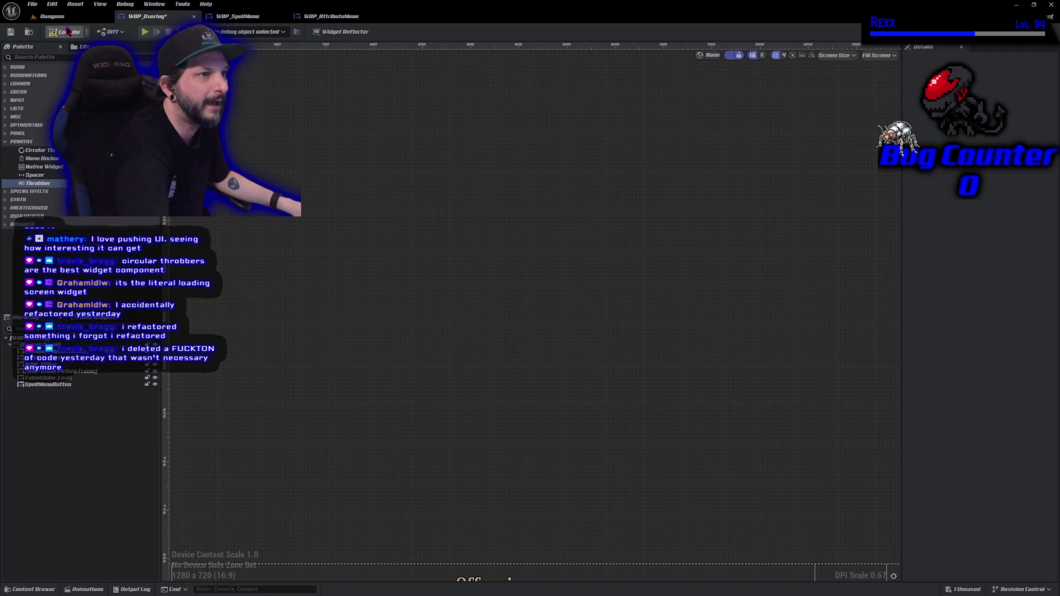
click(67, 31)
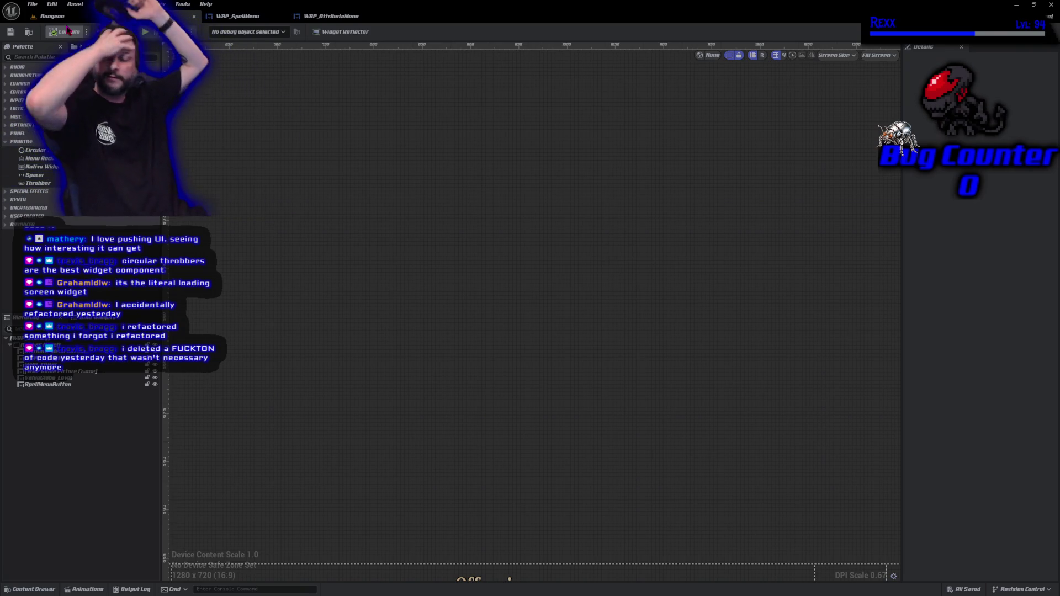
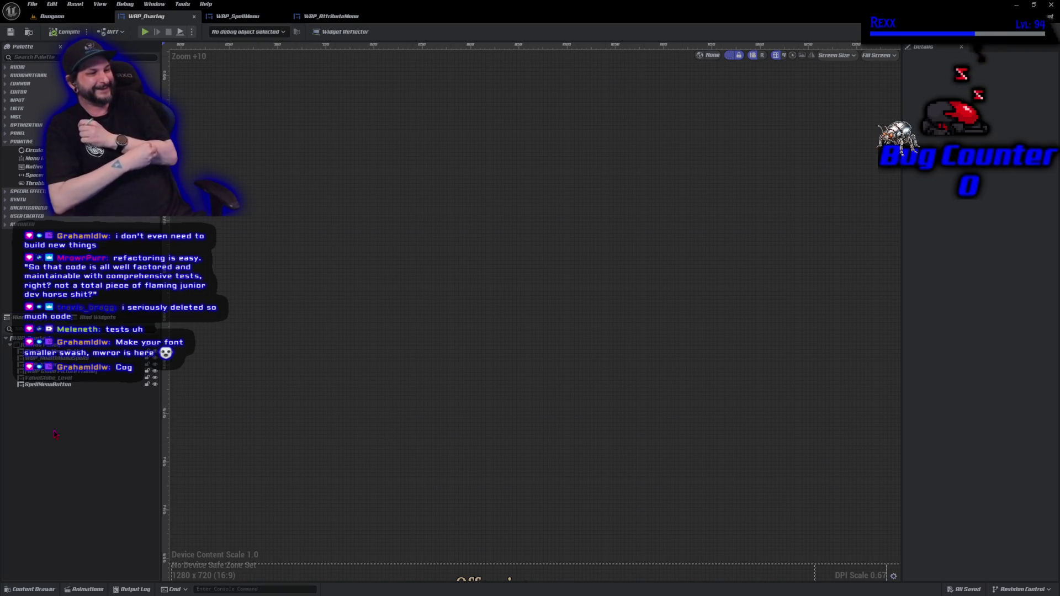
Scroll the designer canvas so the full WBP_Overlay HUD with globes and buttons fits in view
scroll(534, 300, down, 5)
scroll(456, 356, down, 12)
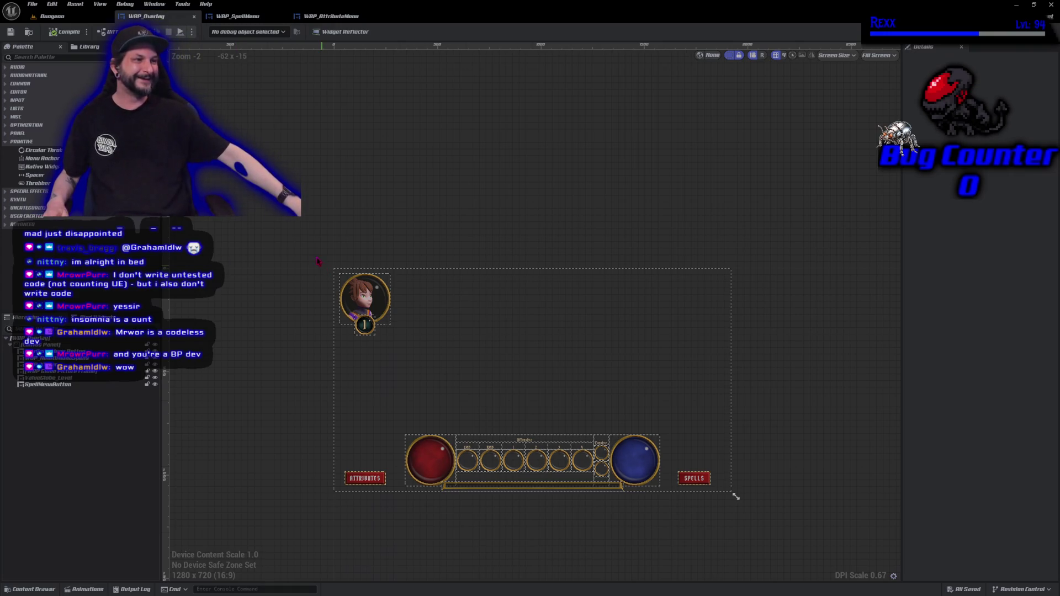
Inspect the overlay's root canvas, review WBP_AttributeMenu, then switch to the WBP_SpellMenu blueprint
click(33, 344)
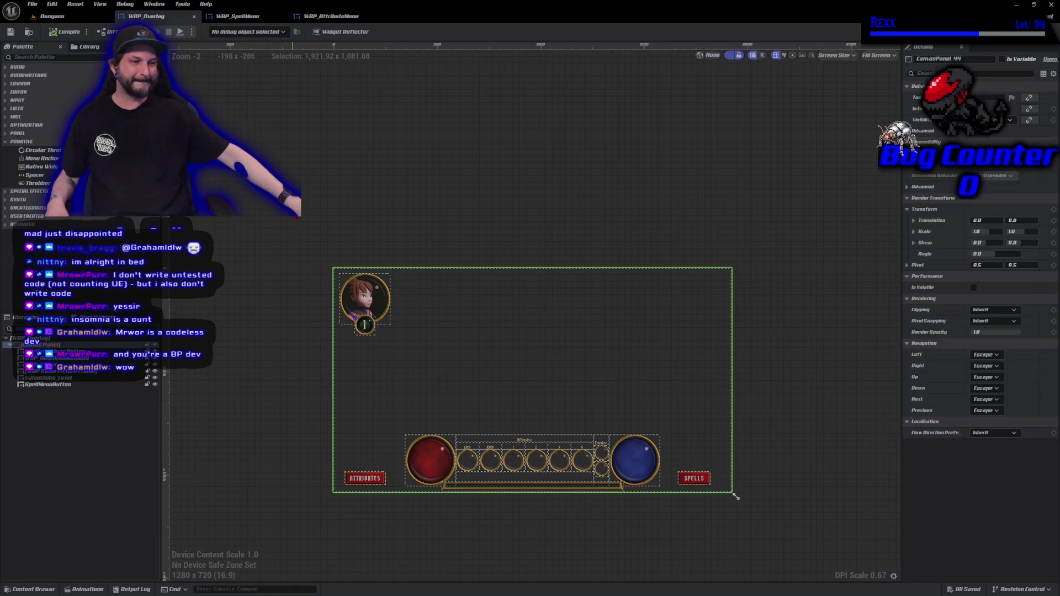
click(119, 466)
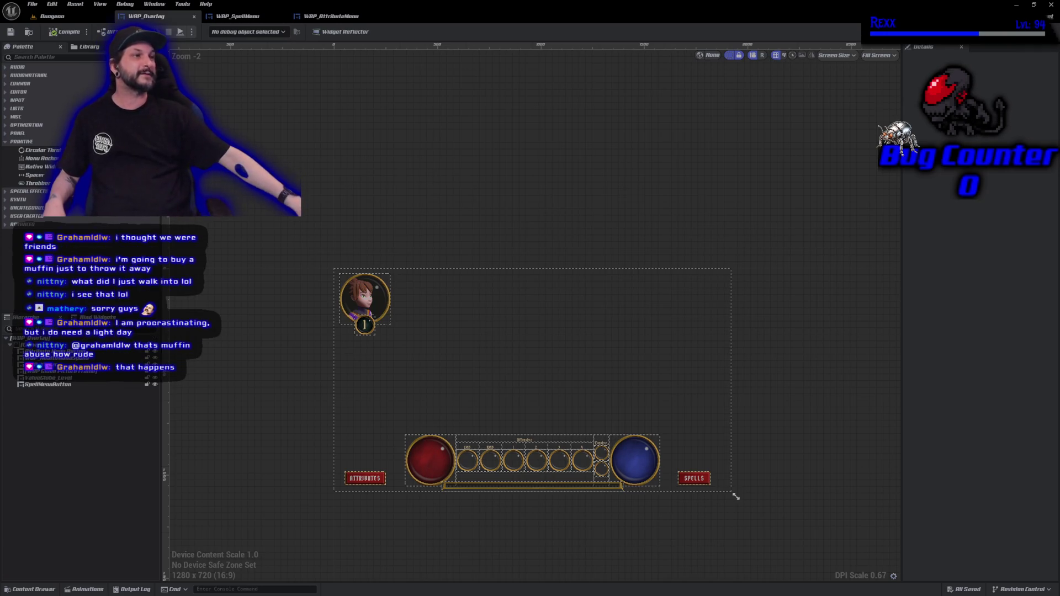
click(331, 16)
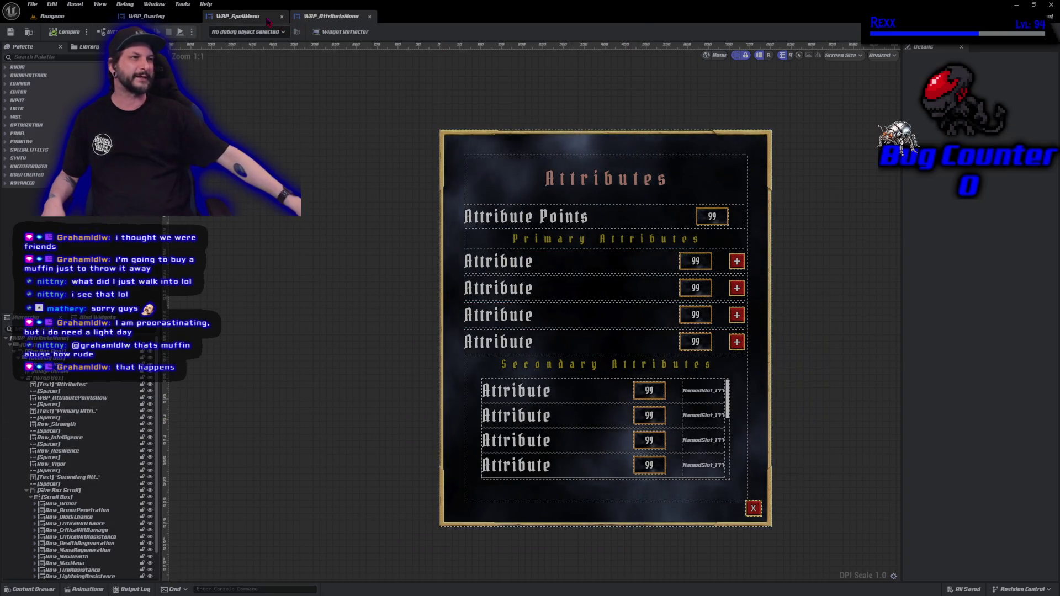
click(237, 16)
click(146, 16)
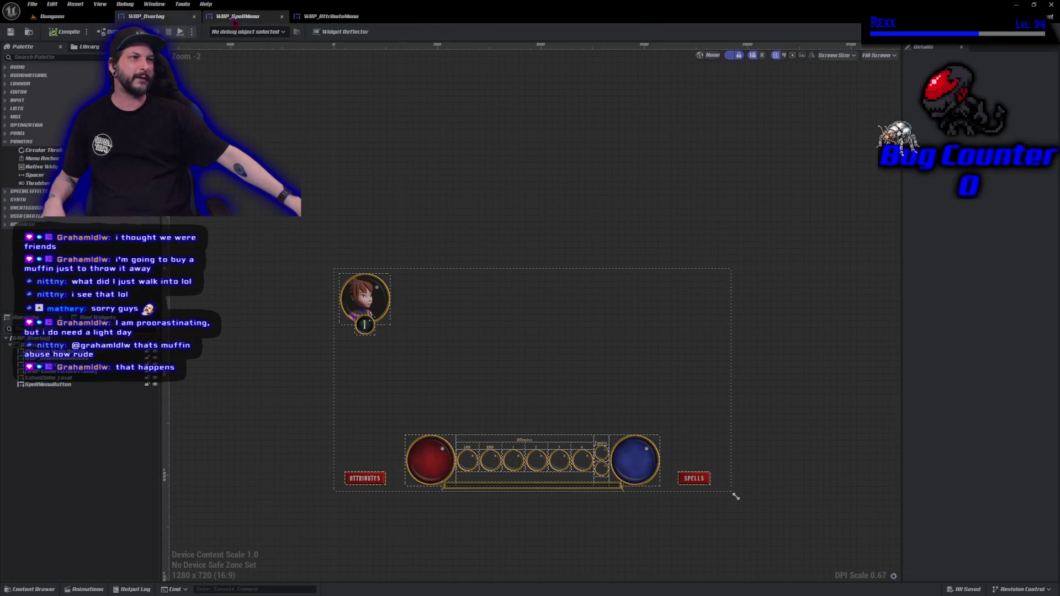
click(235, 16)
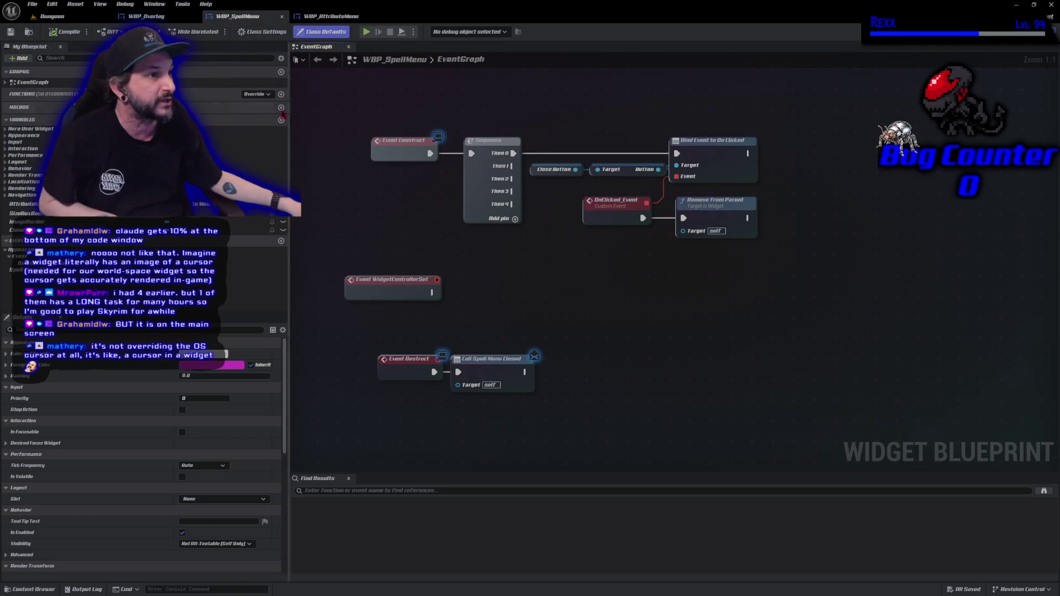
Leave the WBP_SpellMenu event graph and return to the Dungeon level editor
click(52, 16)
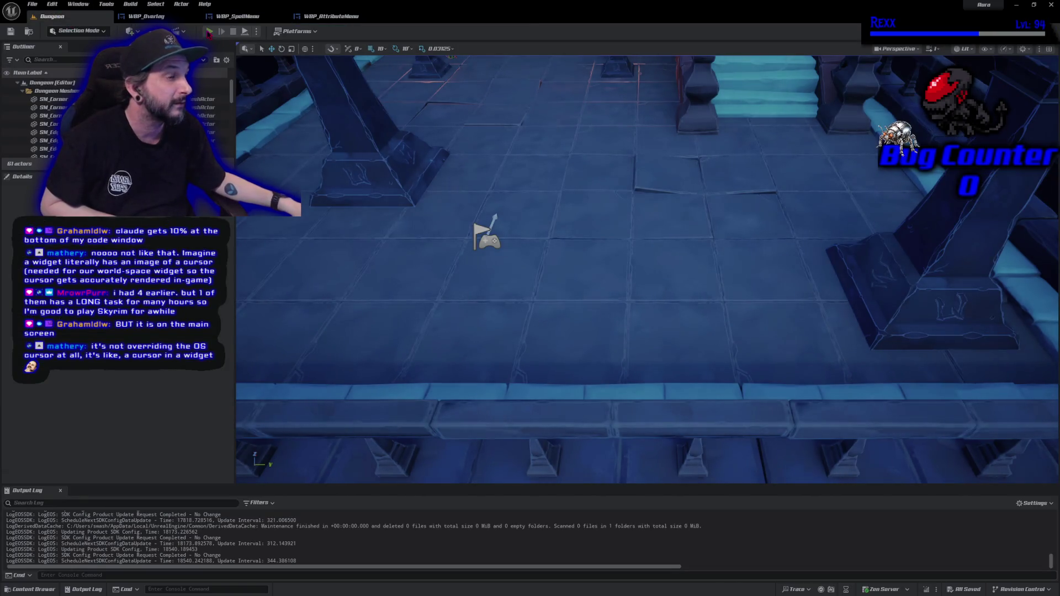
Run a Play-In-Editor session to check the HUD, stop it, then switch to the music browser
click(208, 32)
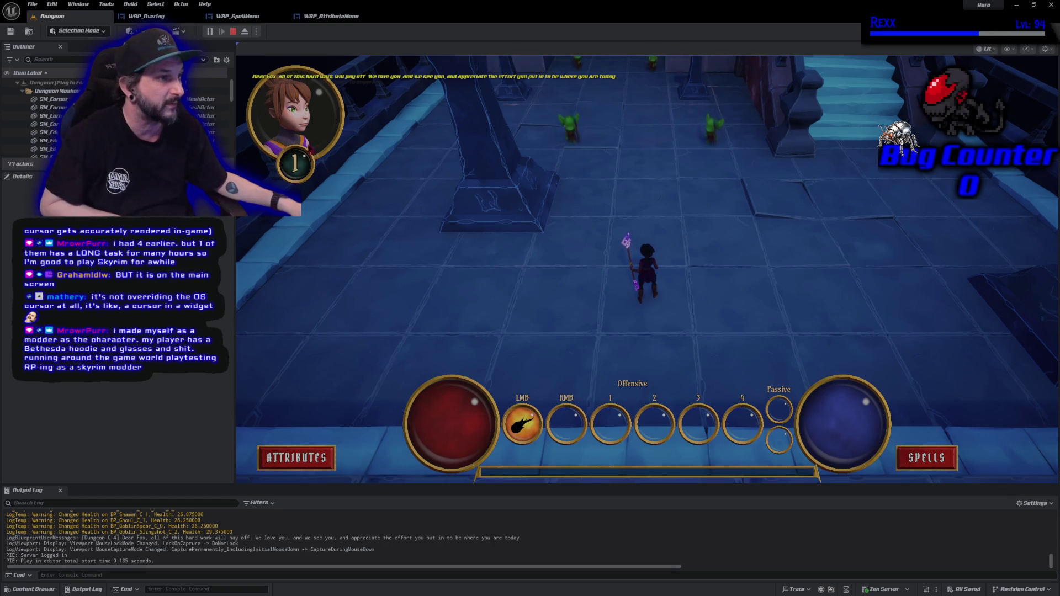
key(Escape)
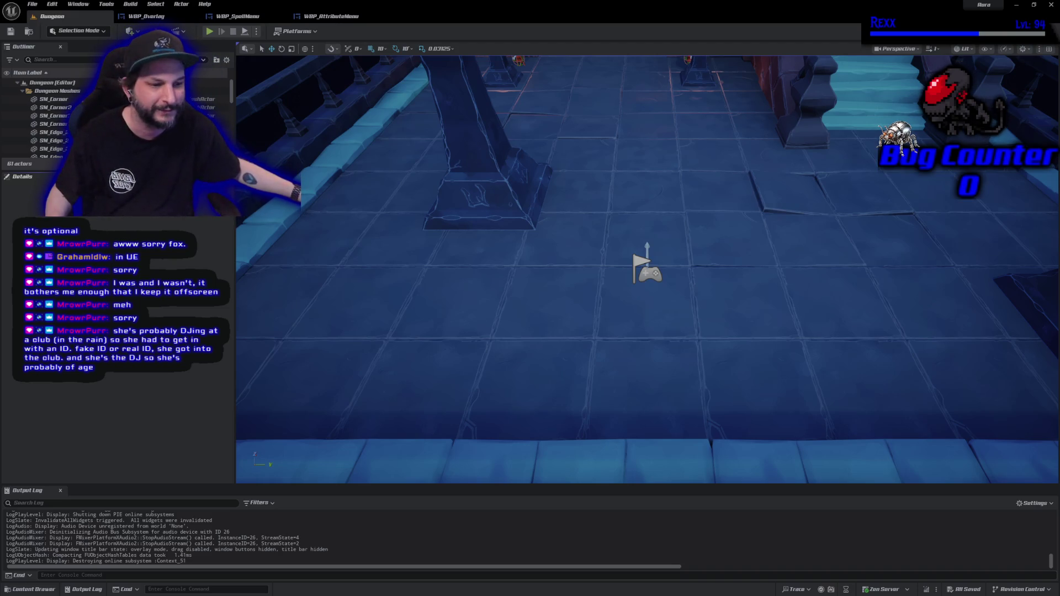
key(alt+Tab)
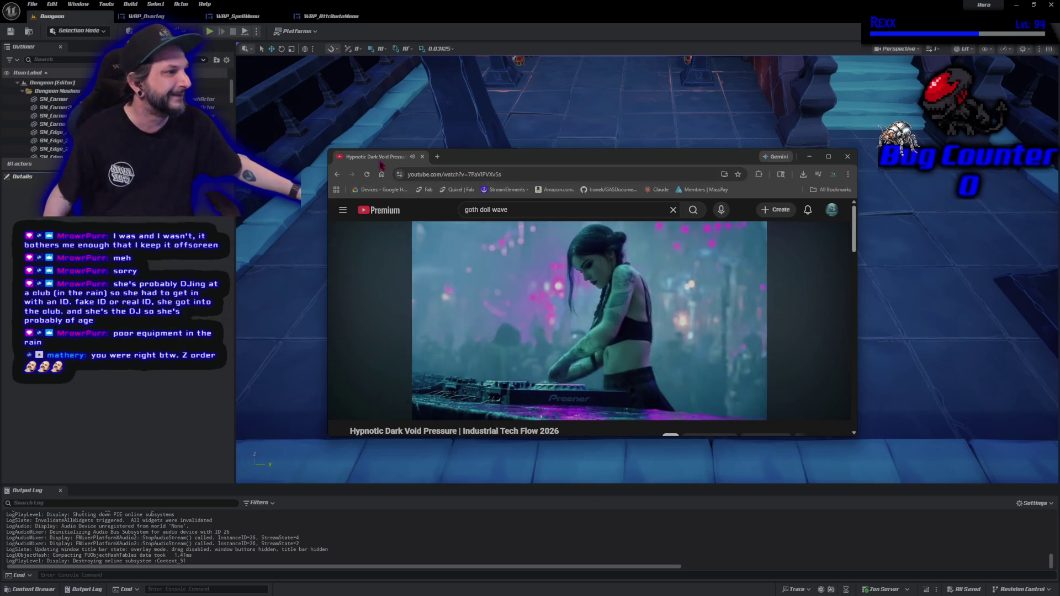
key(alt+Tab)
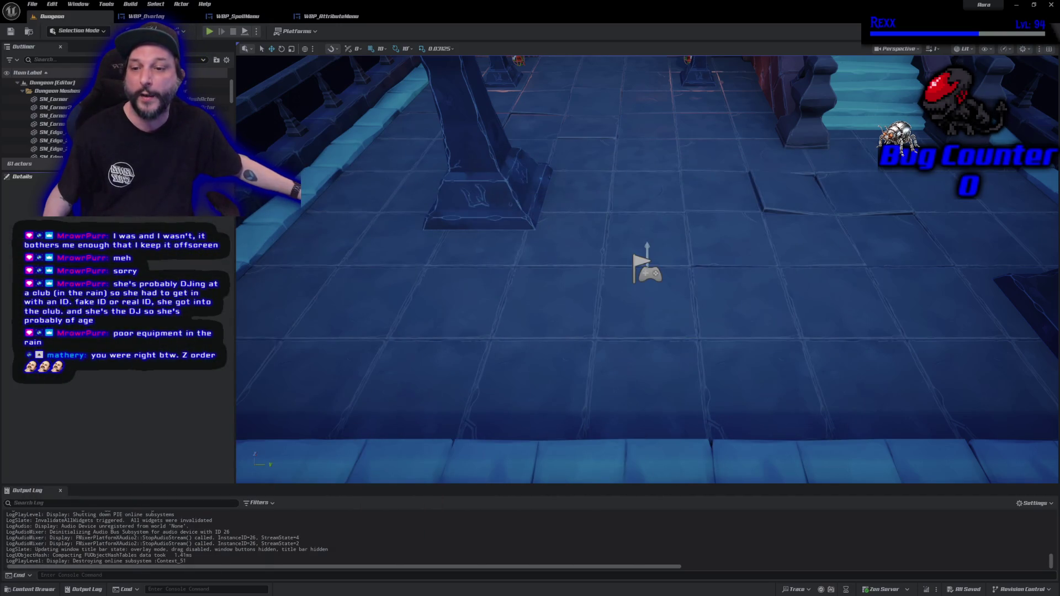